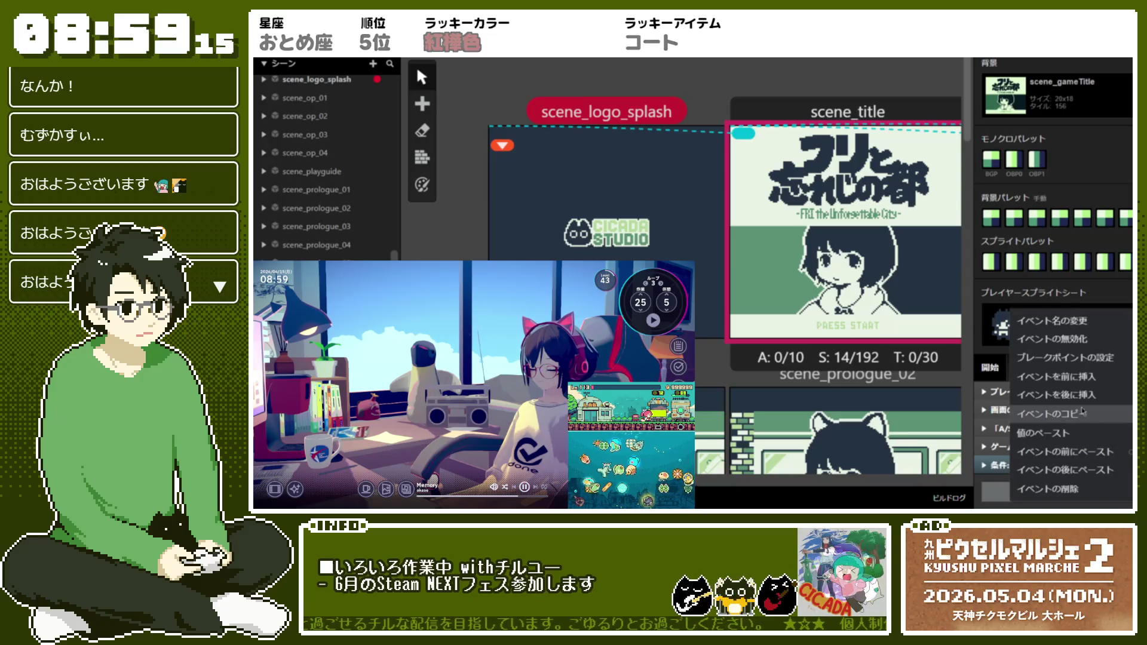
# Step: Add a メッセージダイアログを表示する event to the scene_title script and select its empty text
pyautogui.click(1056, 395)
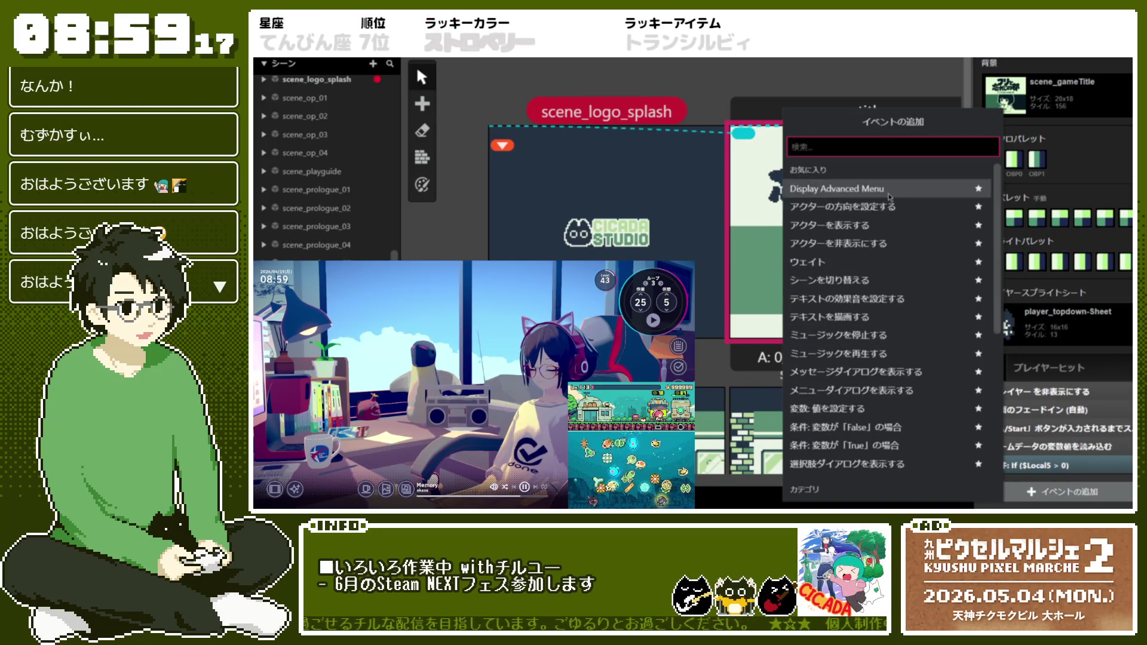
pyautogui.click(908, 373)
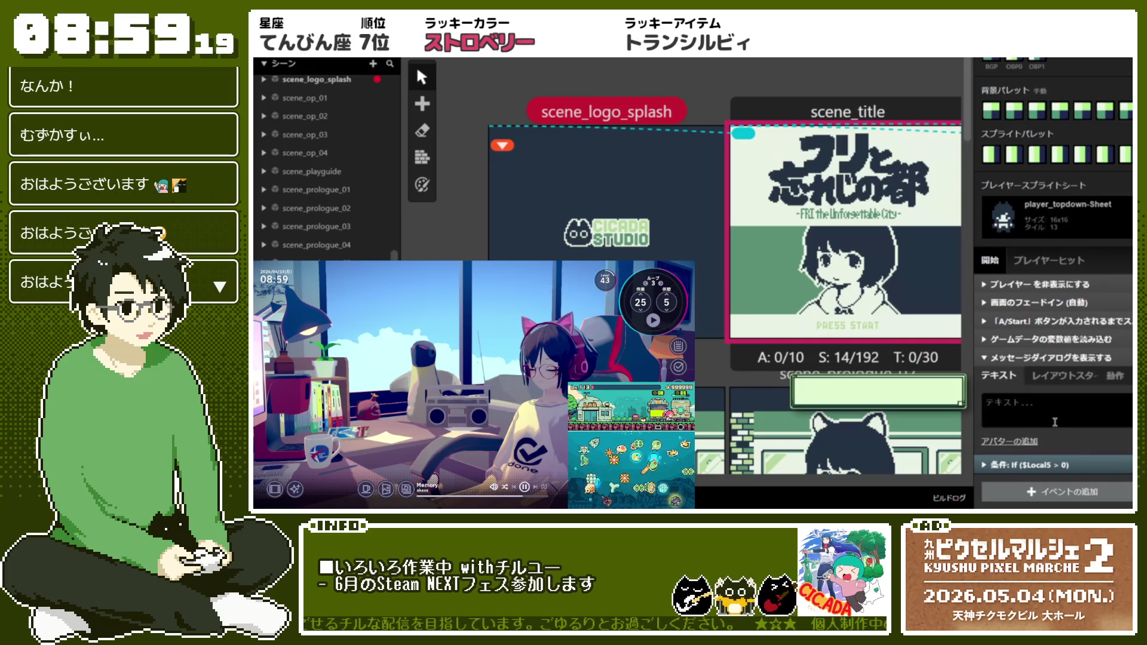
pyautogui.click(1059, 416)
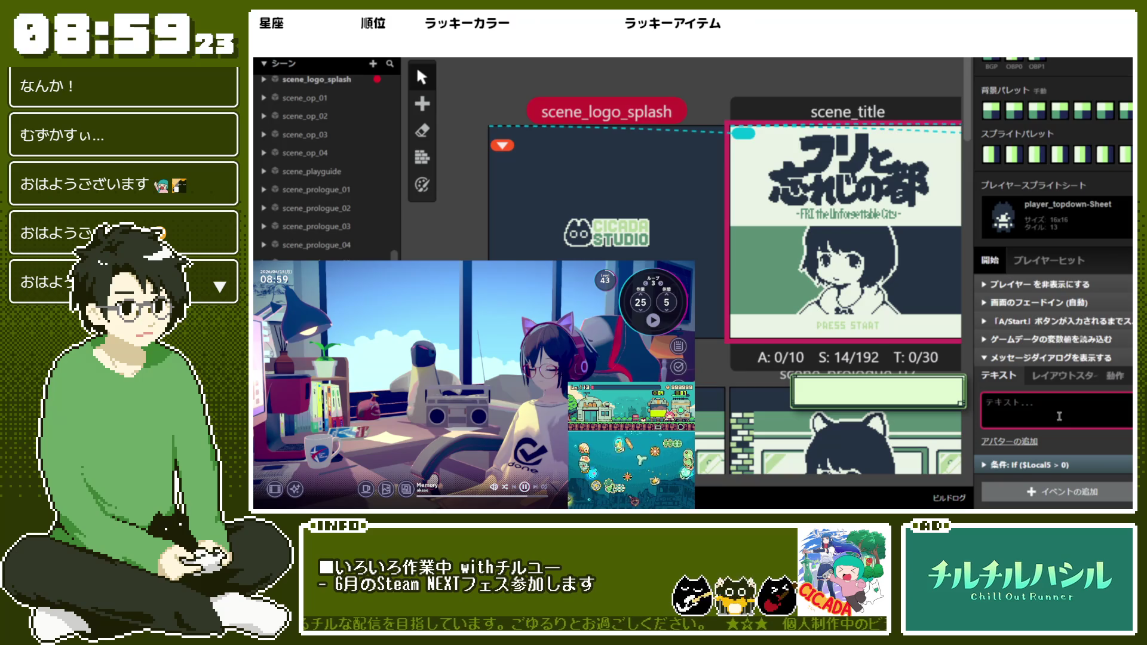
# Step: Write へんすうちは on the first line and start a $Local5 variable reference on the second
pyautogui.write('へんすうちは')
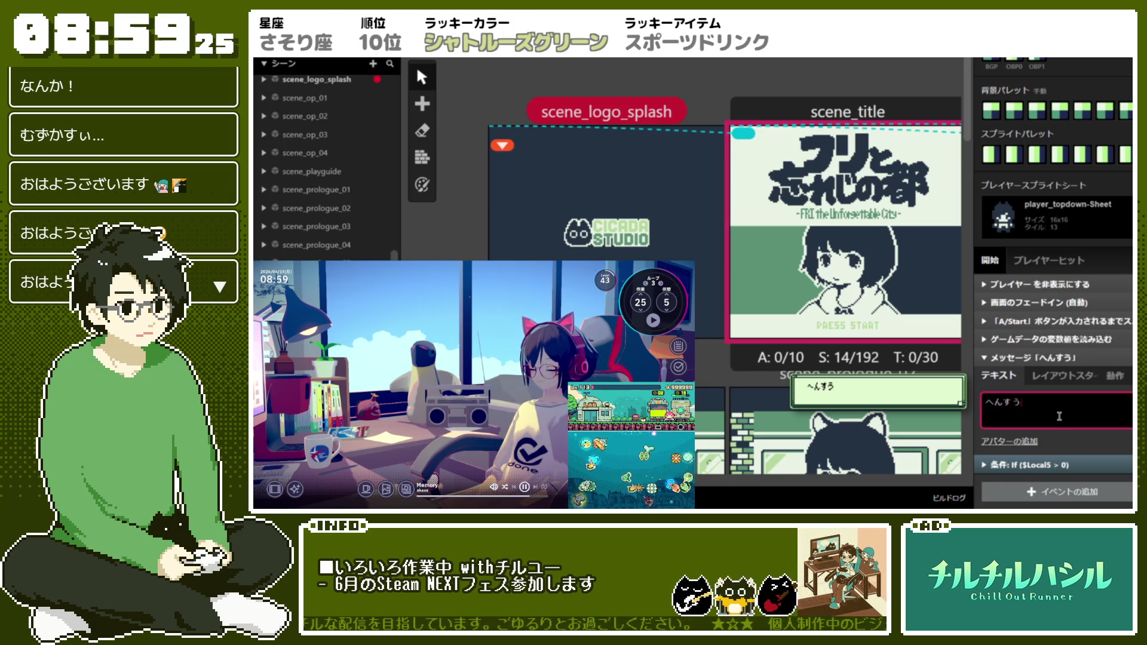
pyautogui.press('Return')
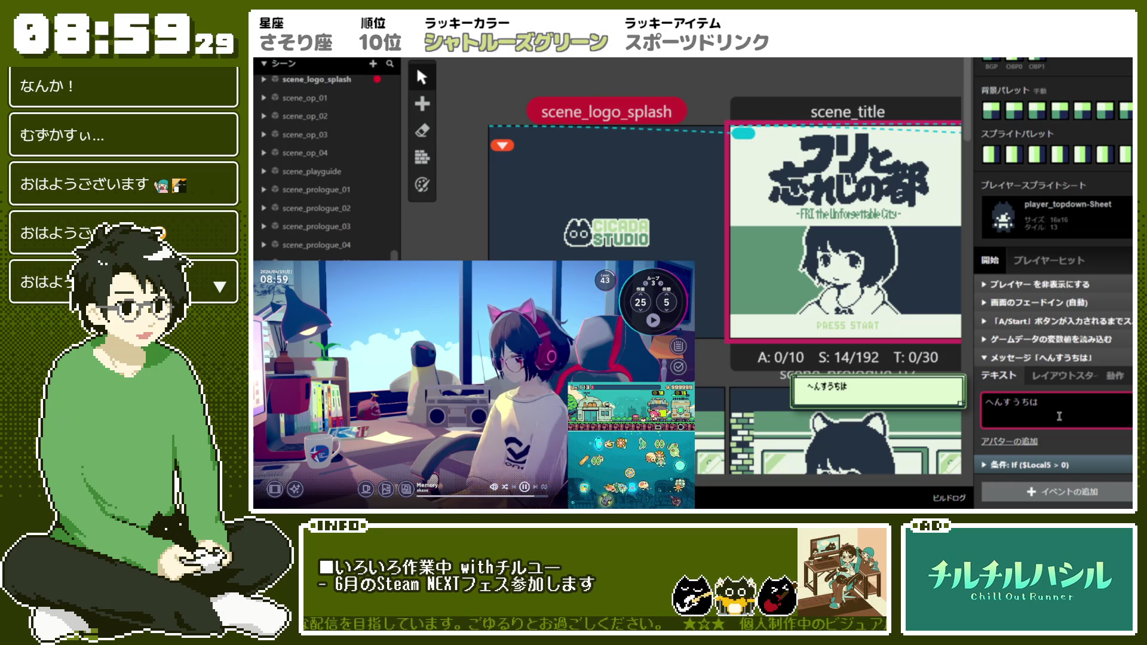
pyautogui.write('$l')
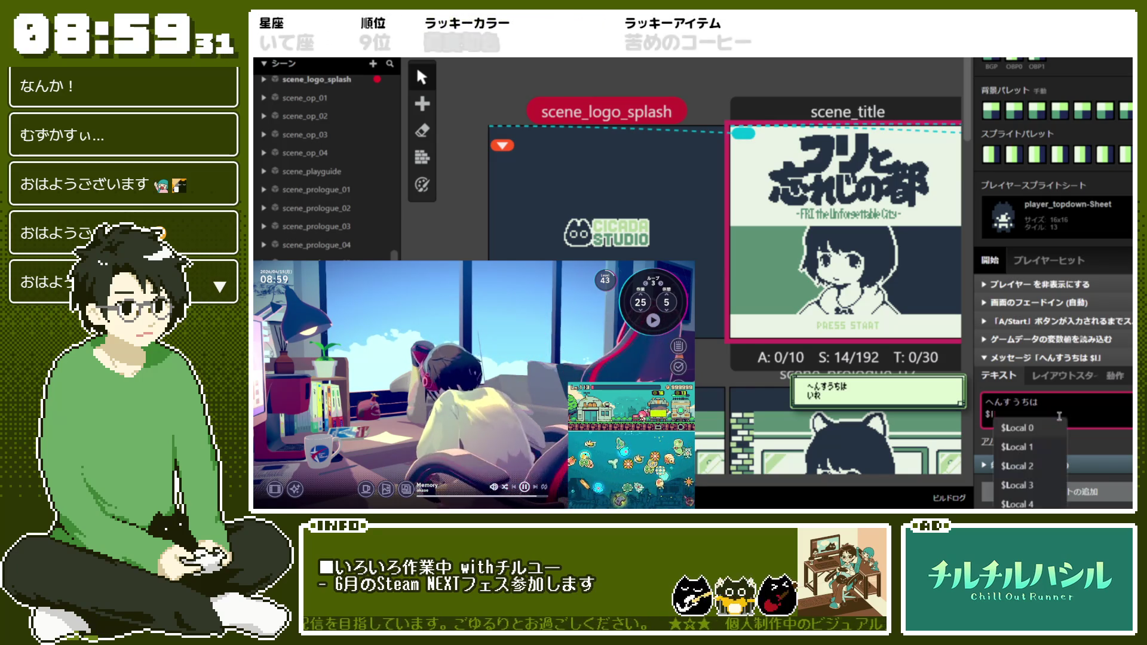
pyautogui.write('o')
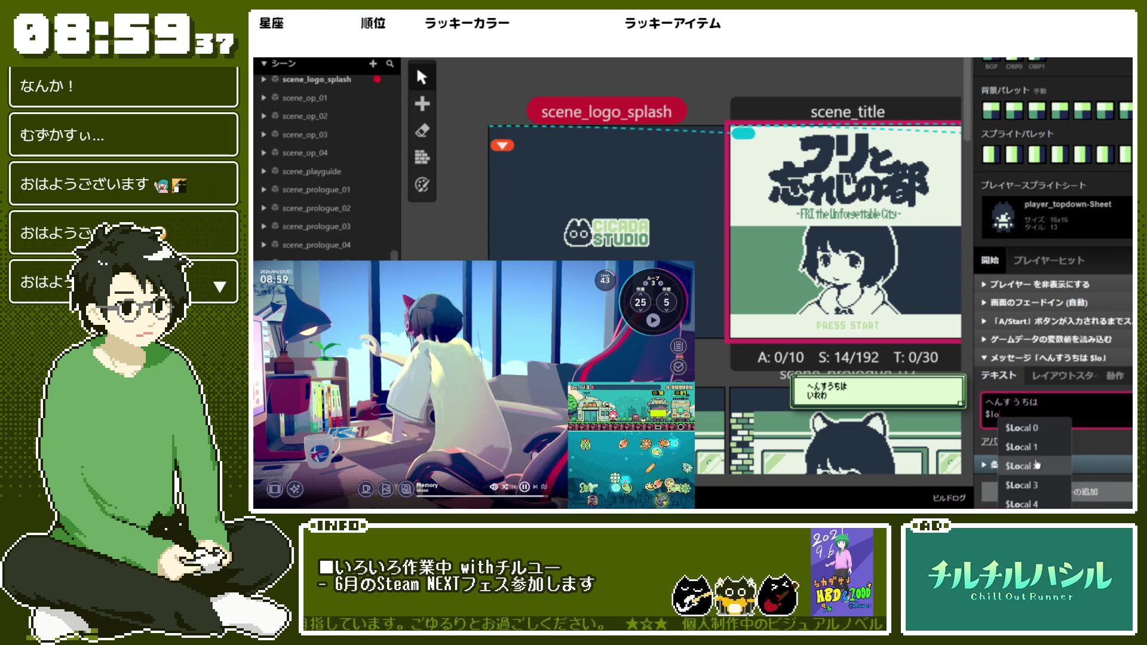
pyautogui.write('cal')
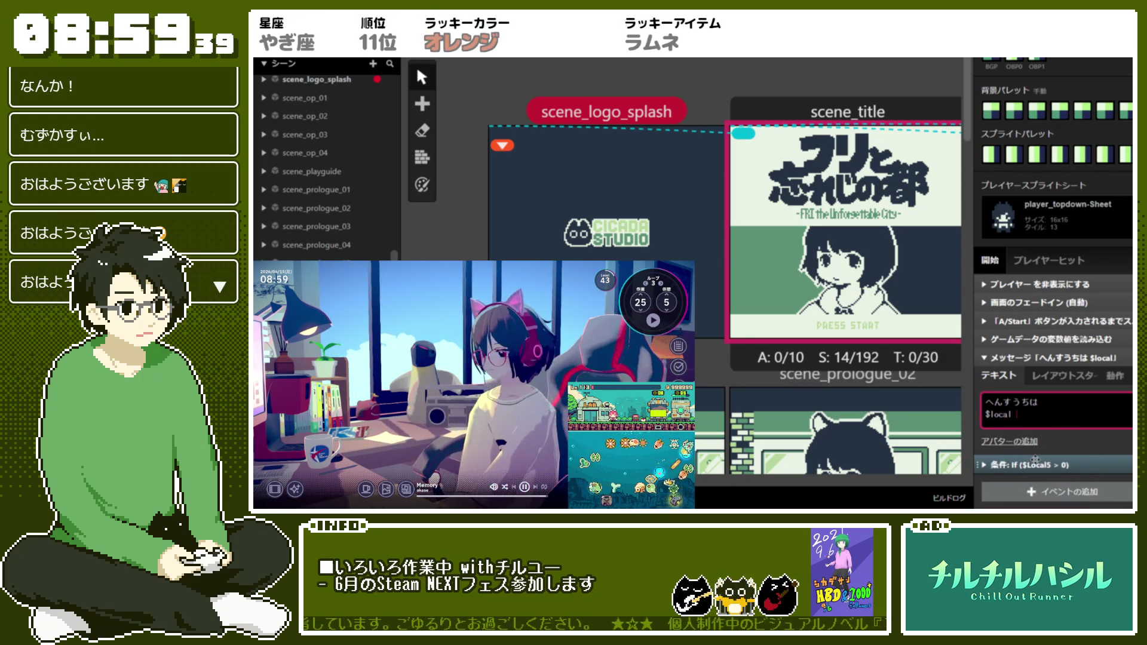
pyautogui.write('5')
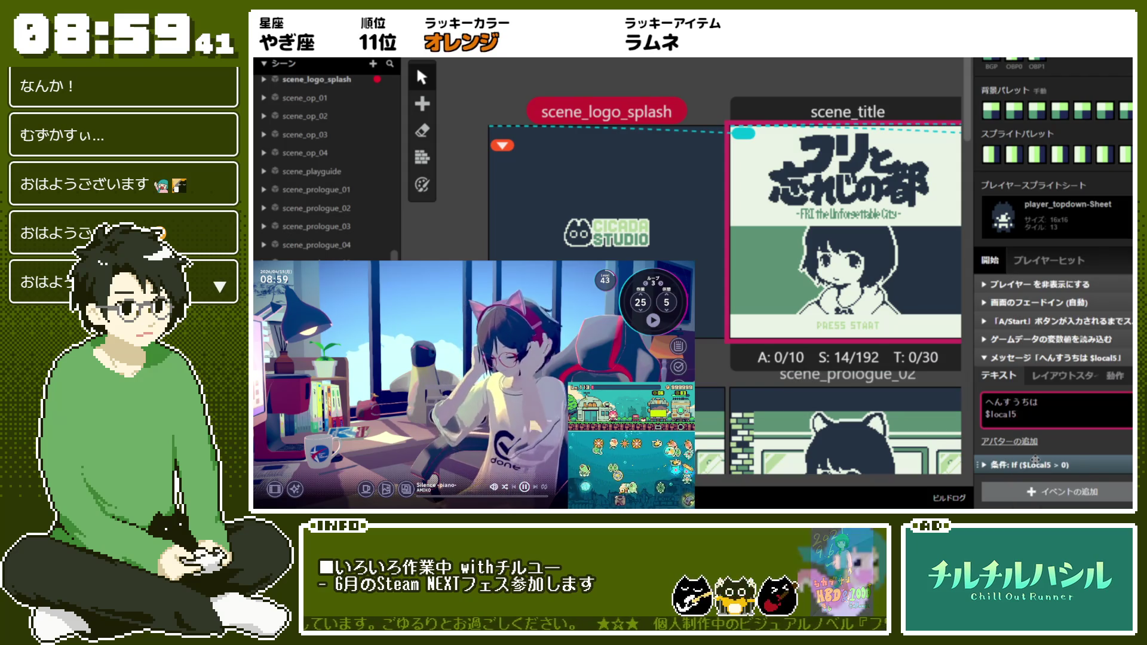
pyautogui.press('BackSpace')
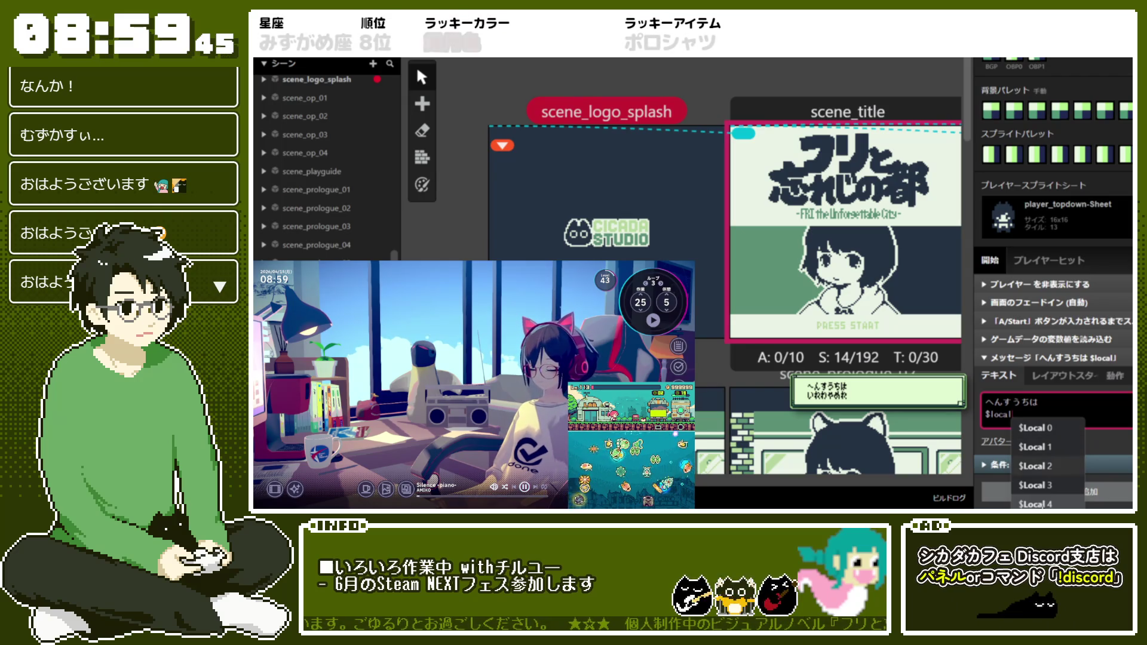
# Step: Insert the $Local 5 variable into the message and follow it with です。
pyautogui.click(1036, 485)
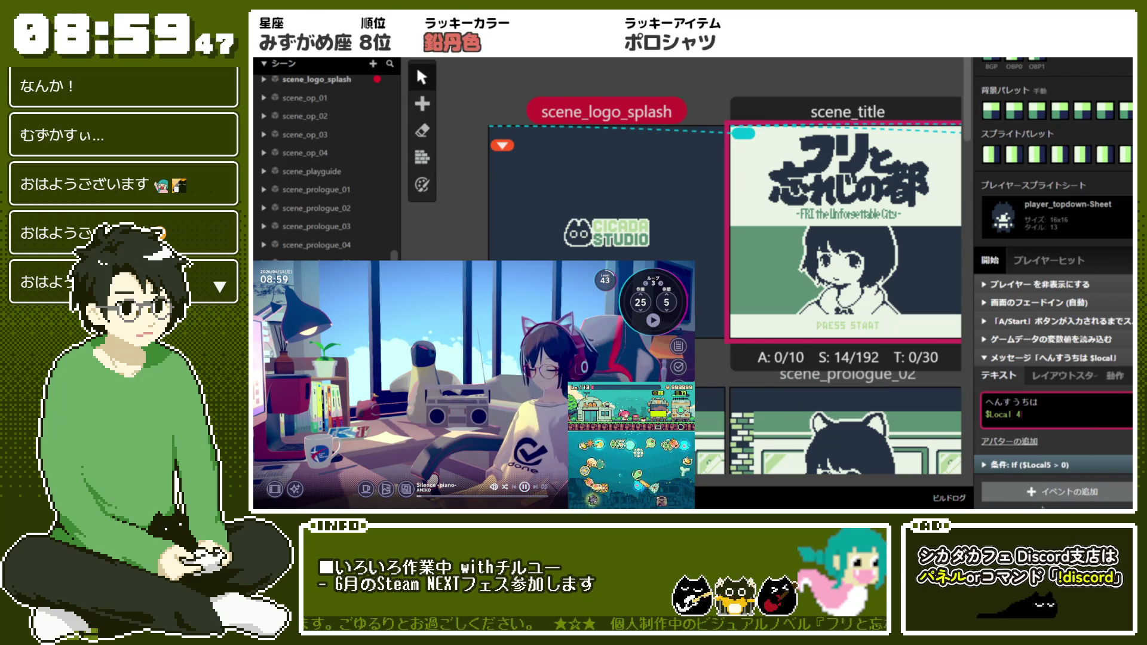
pyautogui.moveTo(1043, 358)
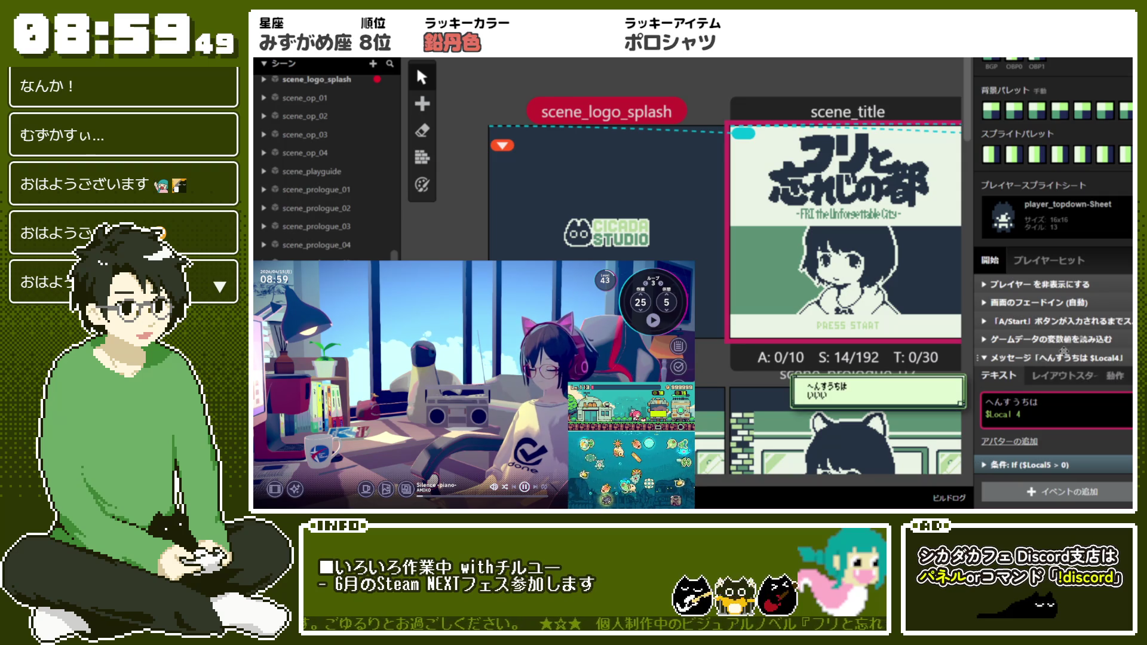
pyautogui.click(1012, 414)
pyautogui.click(883, 324)
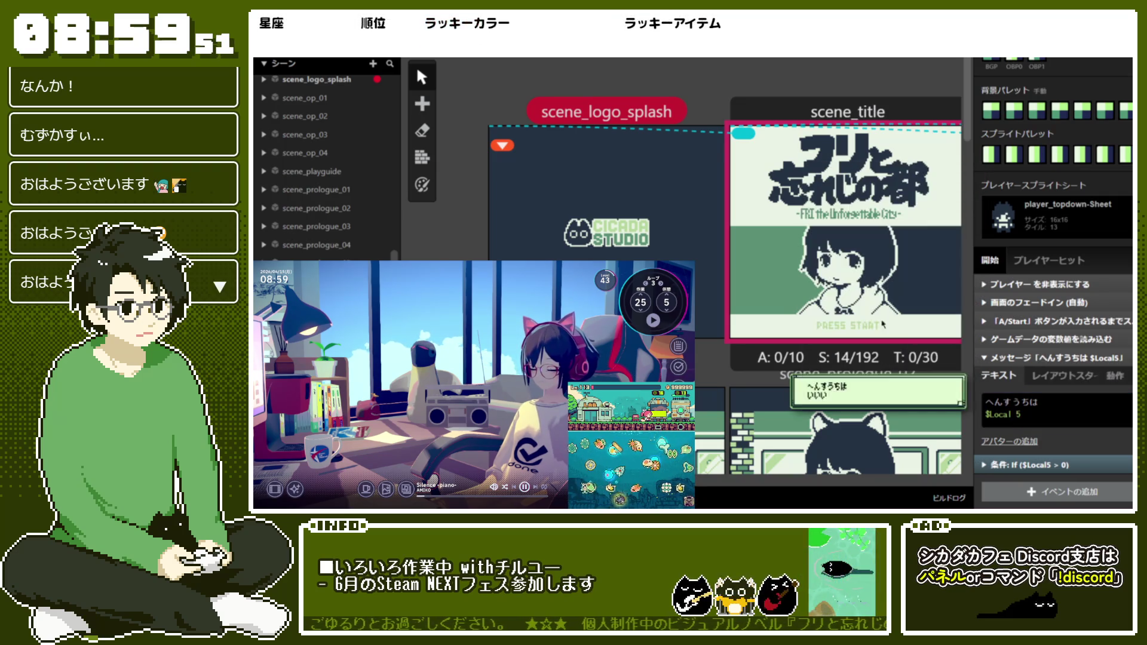
pyautogui.click(1073, 410)
pyautogui.write('でs')
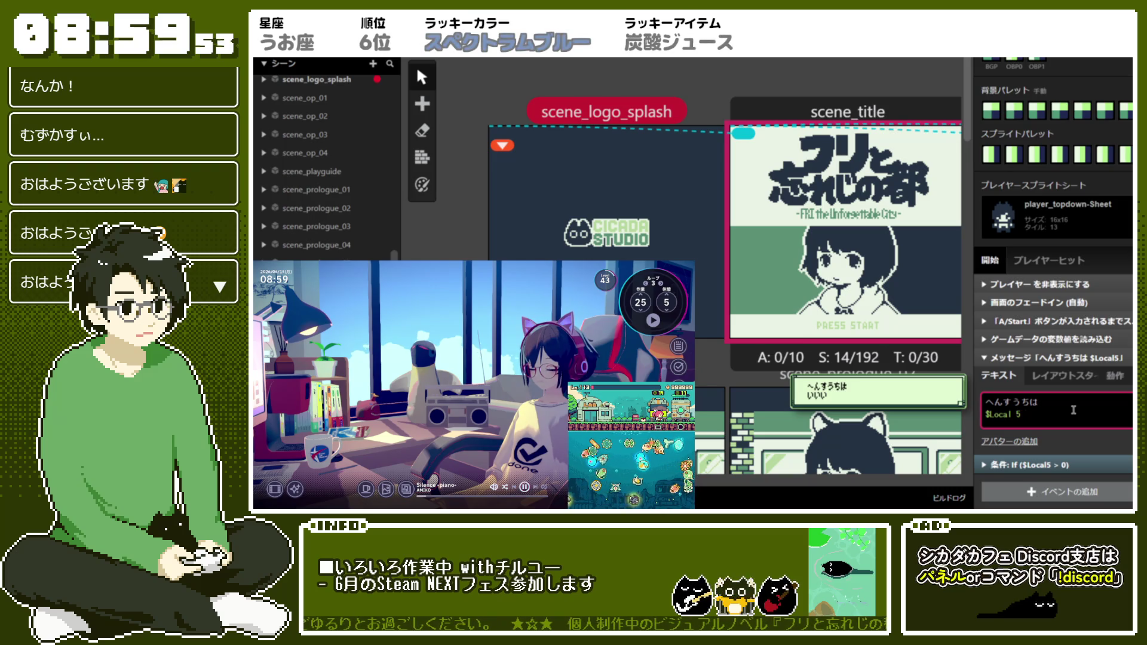
pyautogui.write('し。')
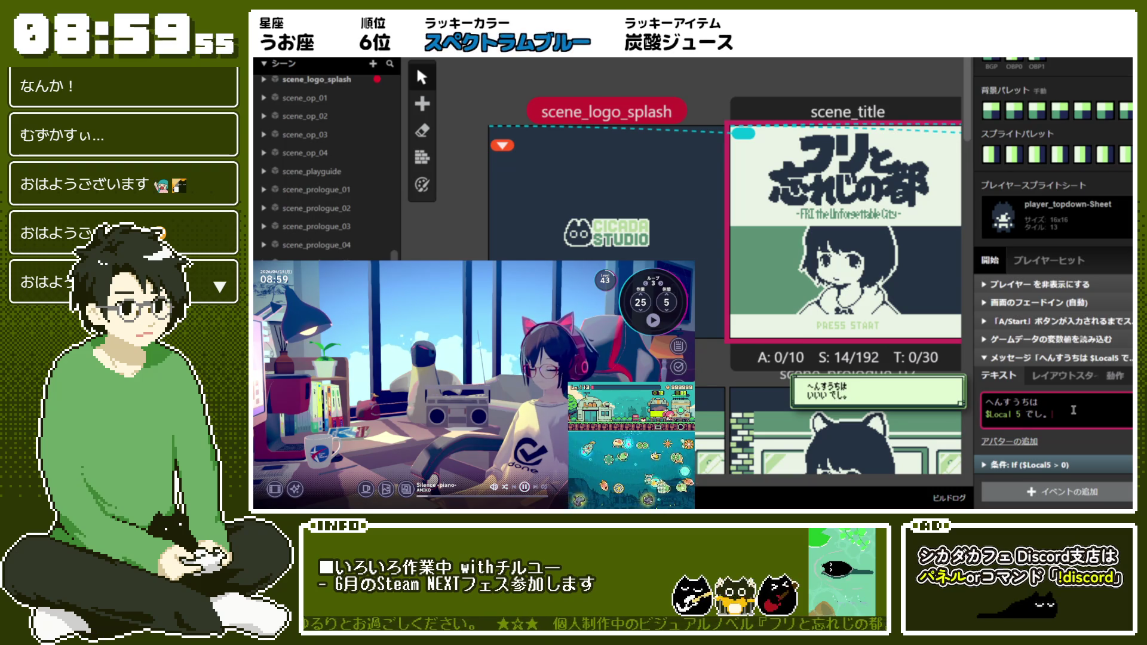
pyautogui.write('す。')
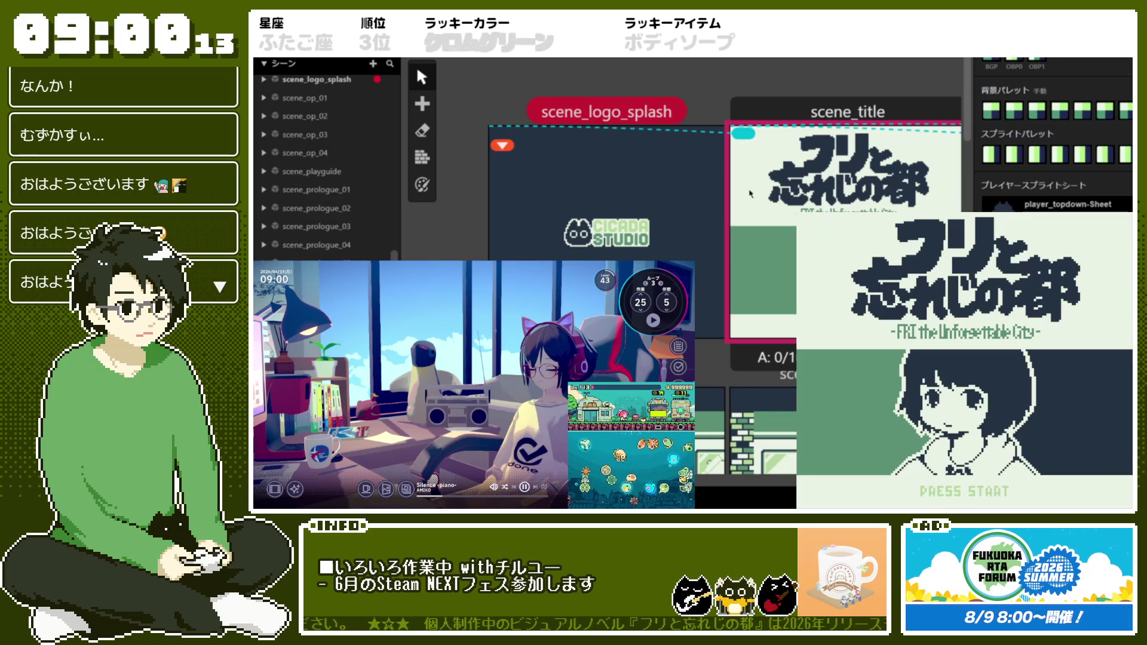
# Step: Advance the game preview to show the へんすうちは $Local 5 です。 dialog, then close the preview
pyautogui.press('Return')
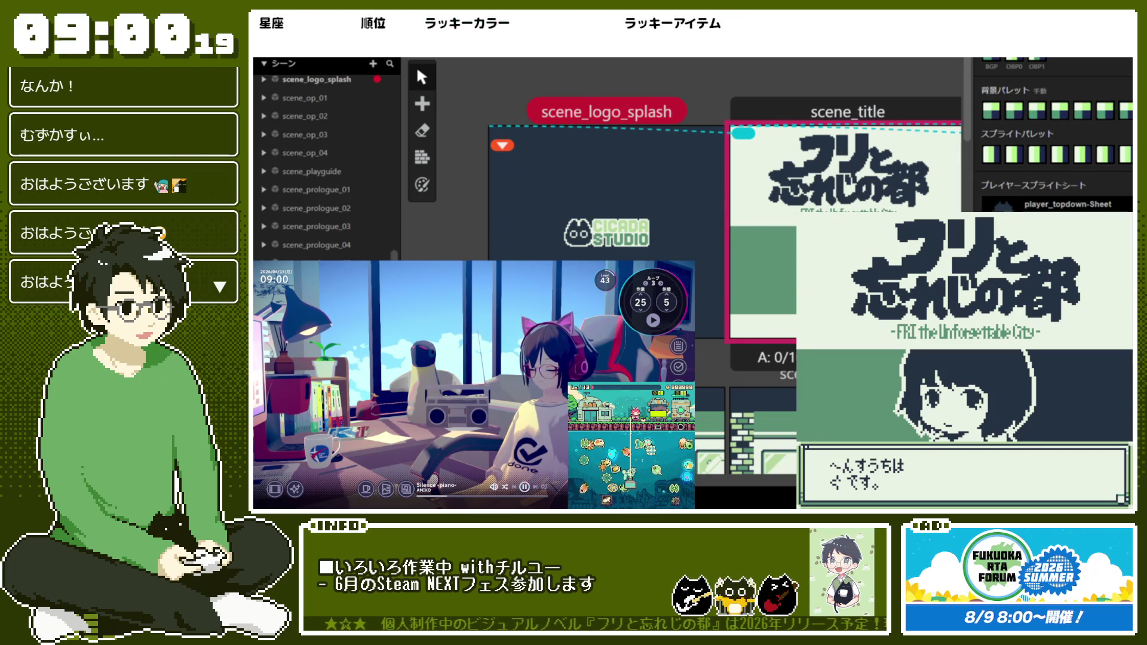
pyautogui.click(746, 302)
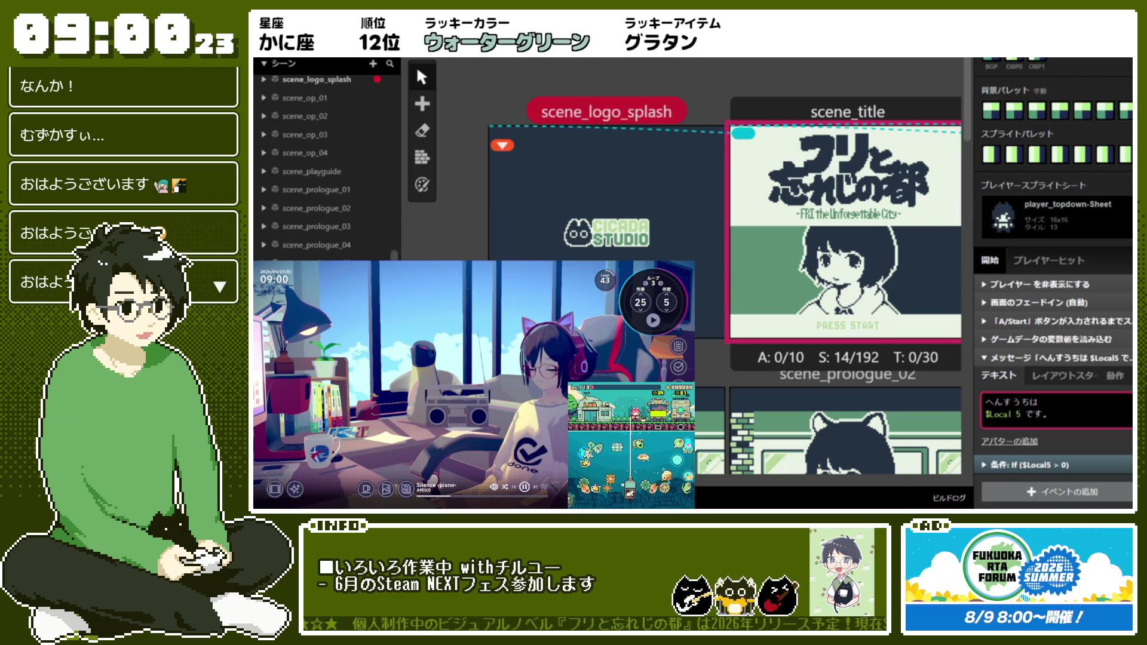
pyautogui.click(1115, 63)
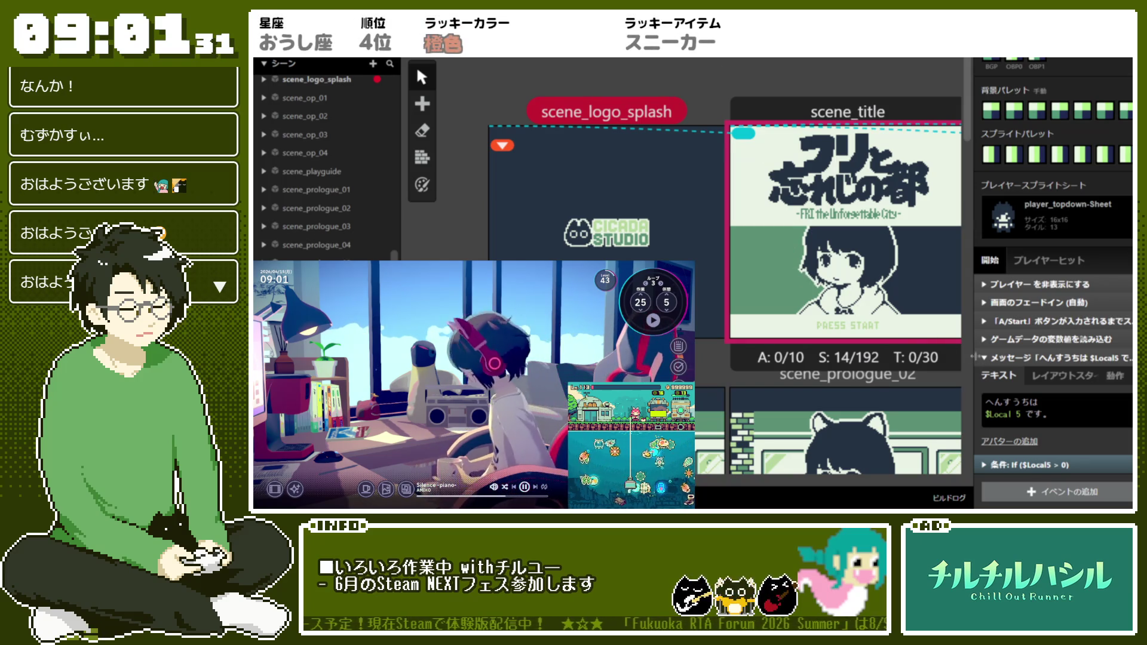
# Step: Expand the ゲームデータの変数値を読み込む event and inspect its variable dropdown without changing it
pyautogui.click(1063, 420)
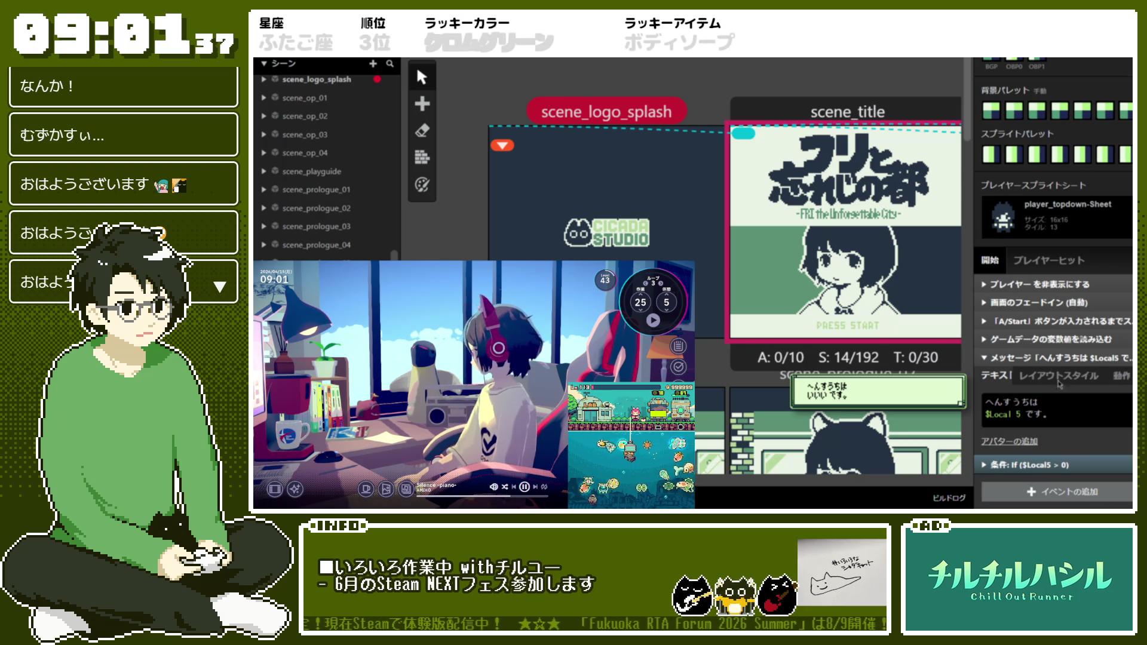
pyautogui.click(1040, 342)
pyautogui.scroll(-3, 1040, 346)
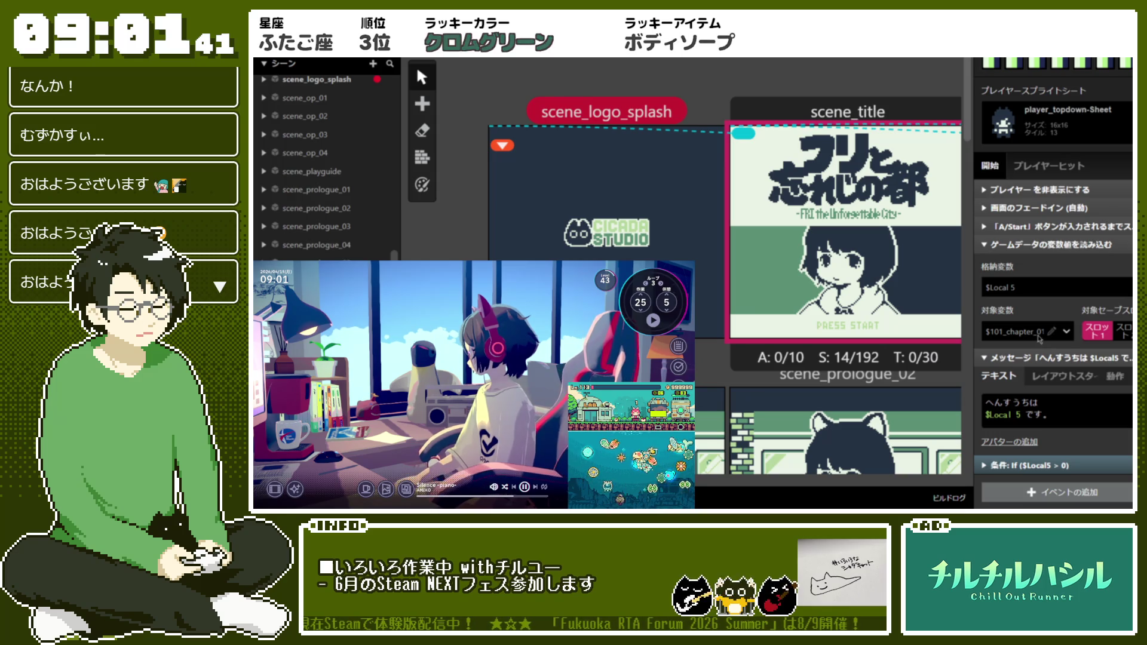
pyautogui.click(1039, 339)
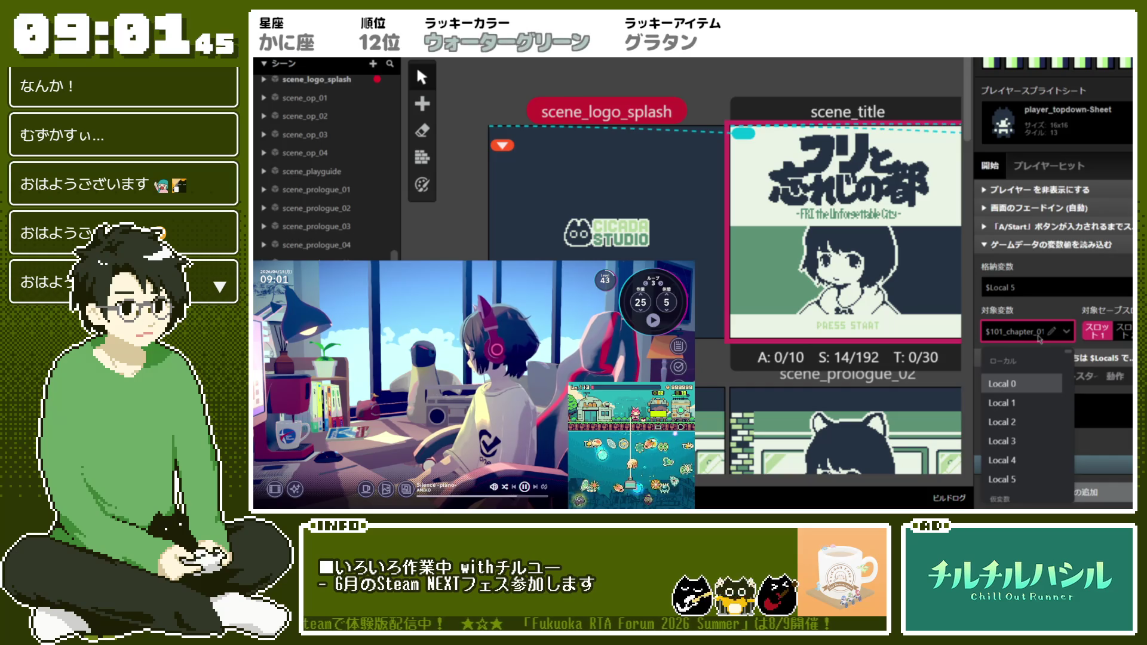
pyautogui.scroll(-2, 1037, 383)
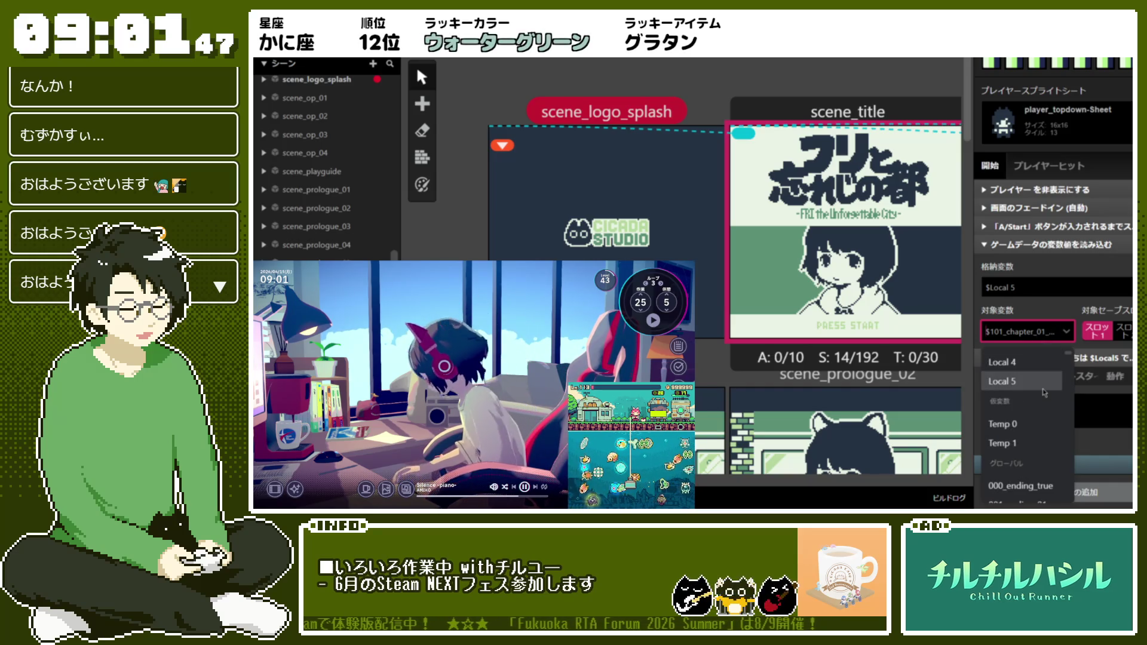
pyautogui.click(1053, 275)
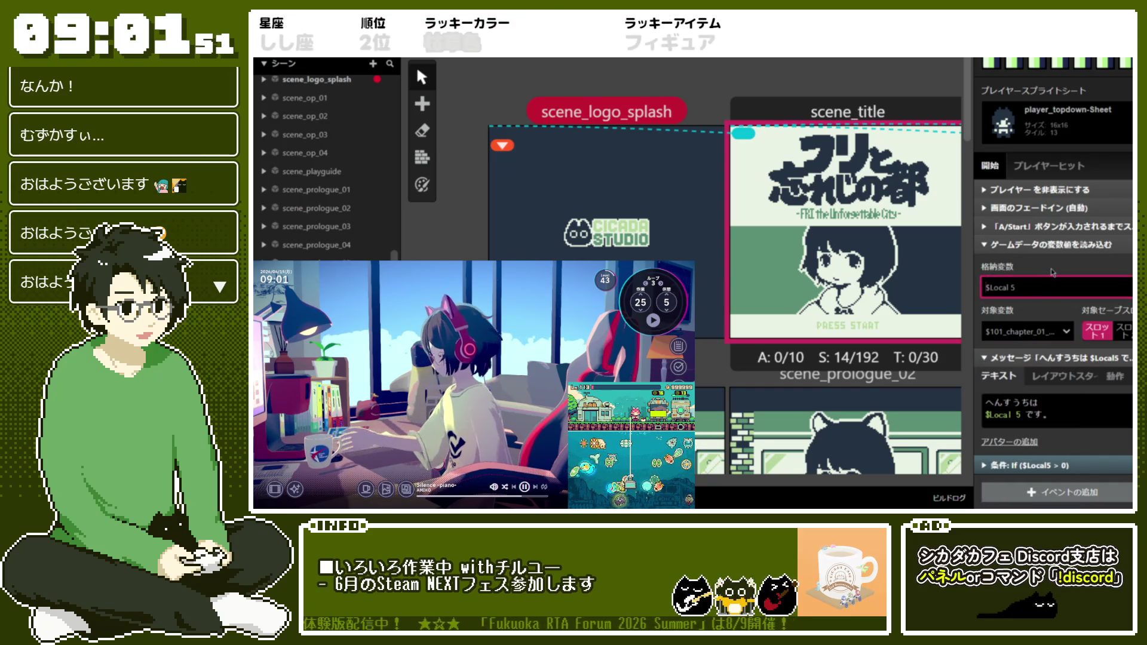